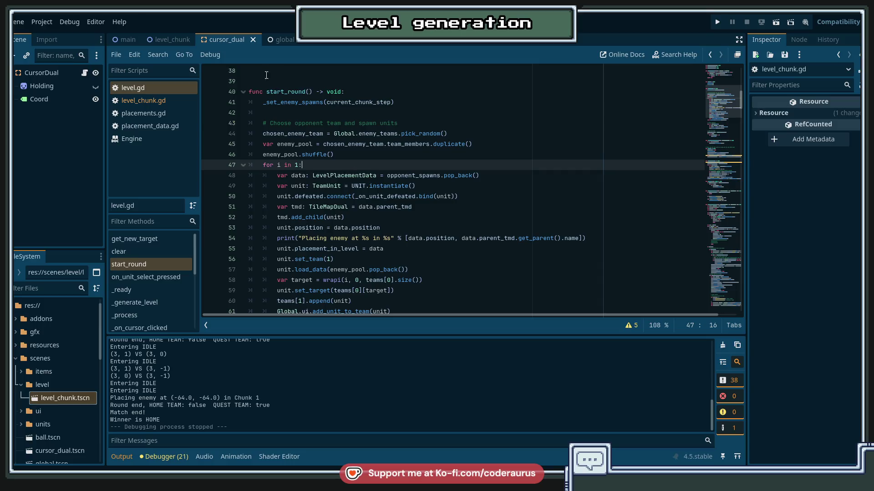
Close the cursor_dual scene, select the loop count on level.gd line 47, and switch to the Git client.
middle_click(240, 41)
left_click(151, 93)
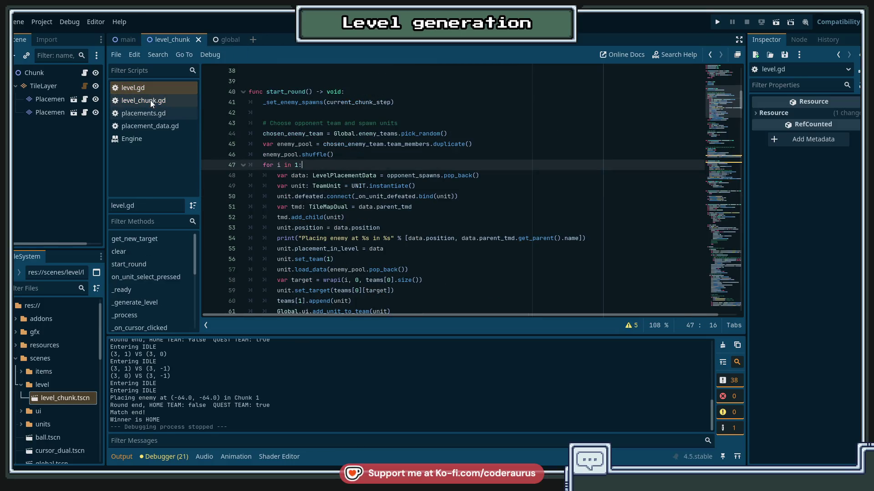
left_click(324, 154)
left_click(301, 166)
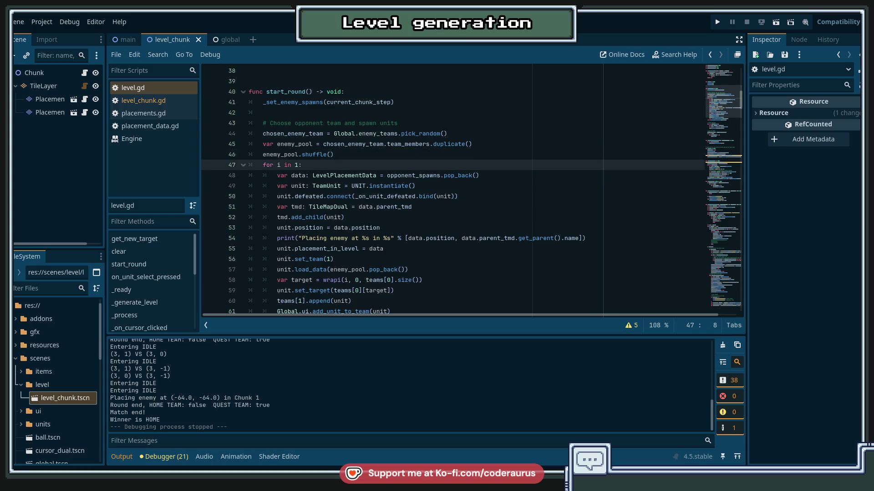
key("alt+Tab")
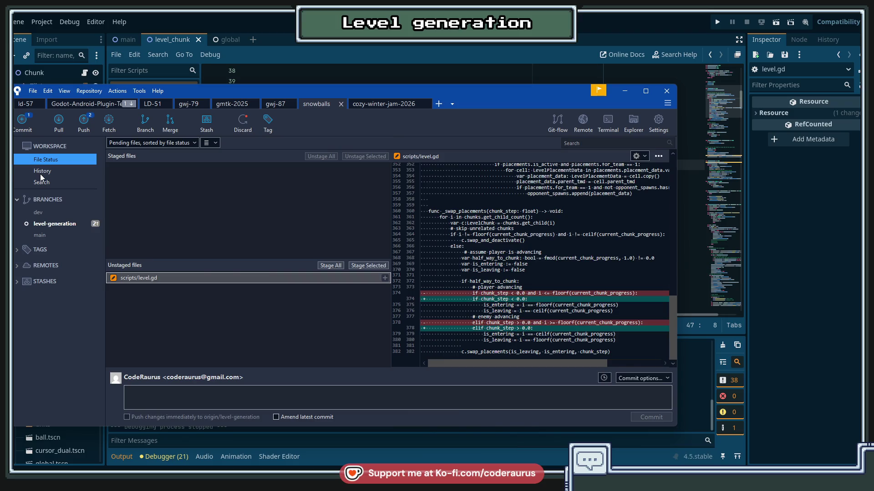
Inspect the 'Fix placements when enemies advance' commit's level.gd diff around line 44, then return to Godot.
left_click(40, 172)
left_click(243, 171)
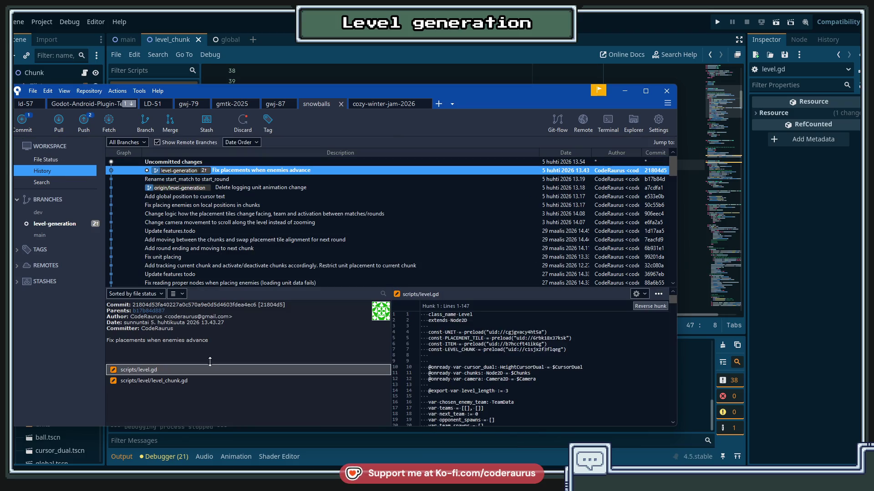
scroll(616, 383, "down", 4)
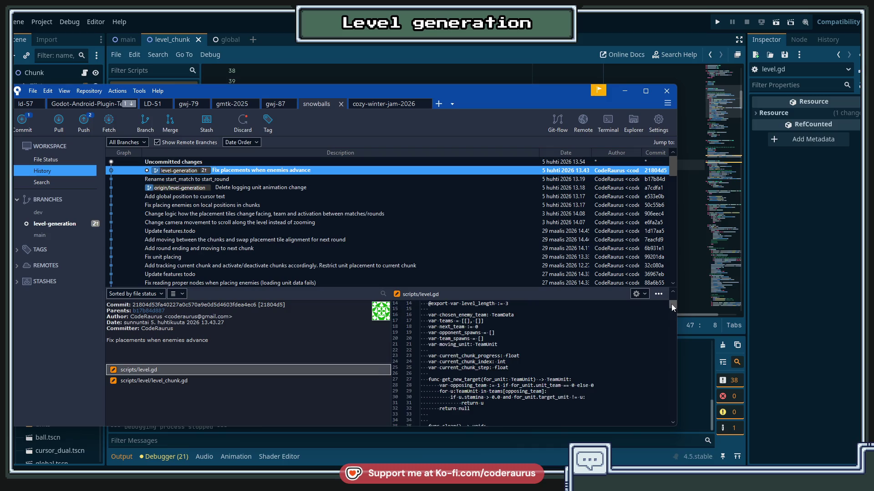
left_click_drag(671, 304, 670, 315)
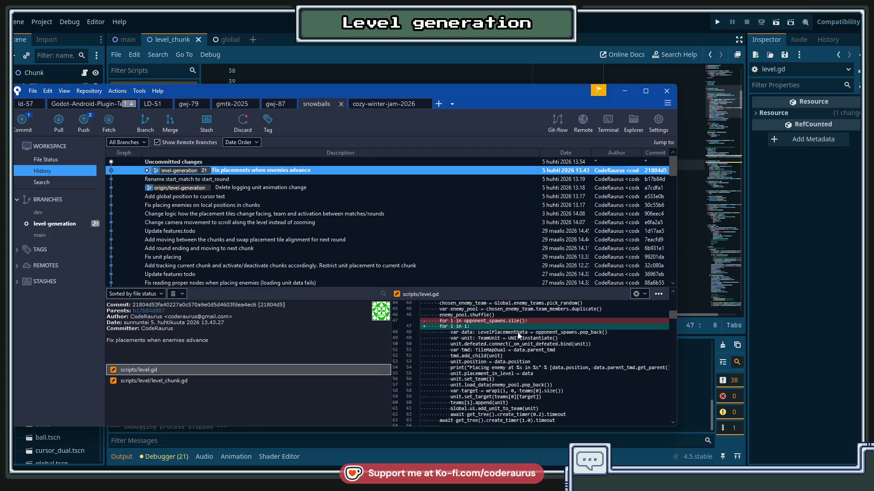
key("alt+Tab")
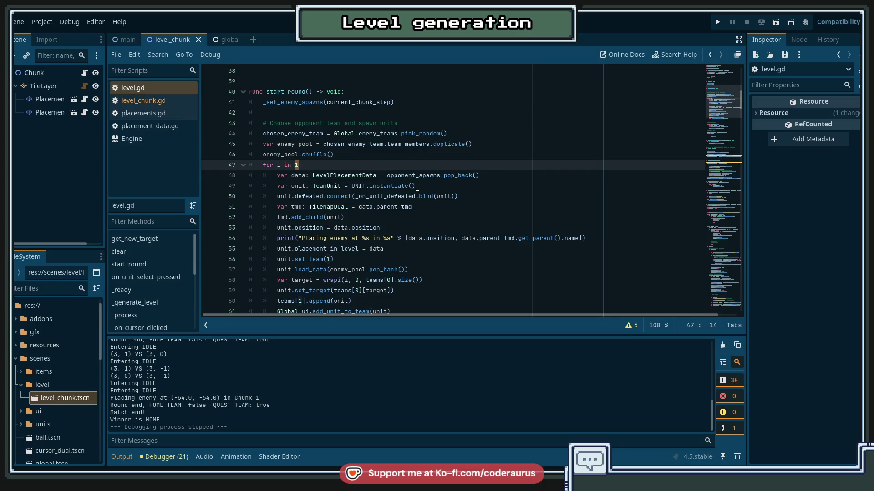
Change line 47 to loop 'for i in opponent_spawns.size():' and run the game with F5.
type("opponent_spawns.size()")
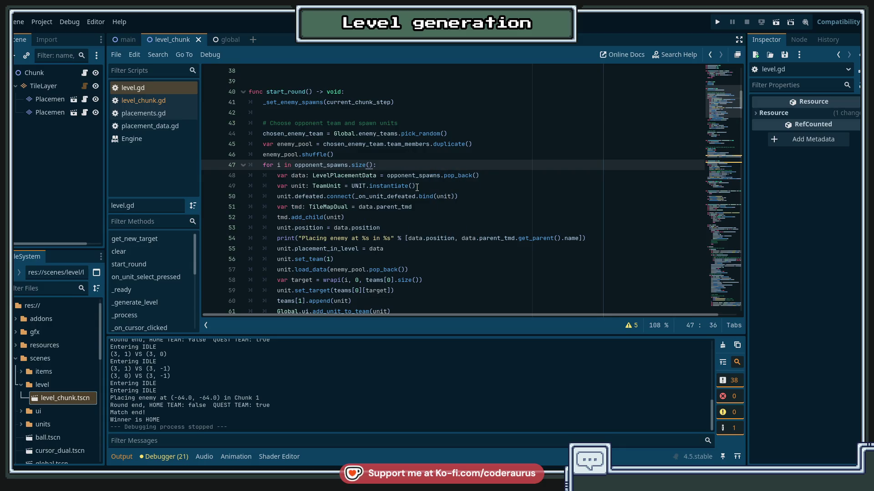
key("Down")
key("F5")
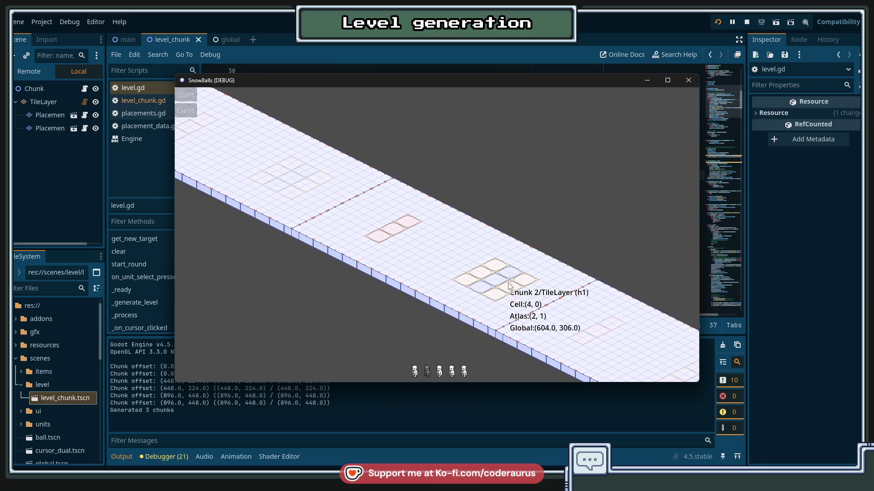
Place a unit on a placement tile and start the first round so enemies spawn.
left_click(427, 369)
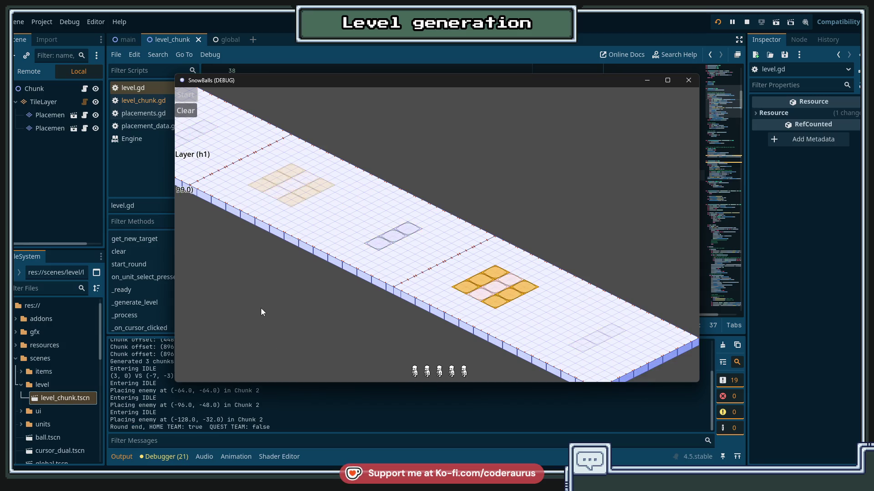
left_click(415, 372)
left_click(495, 285)
left_click(183, 95)
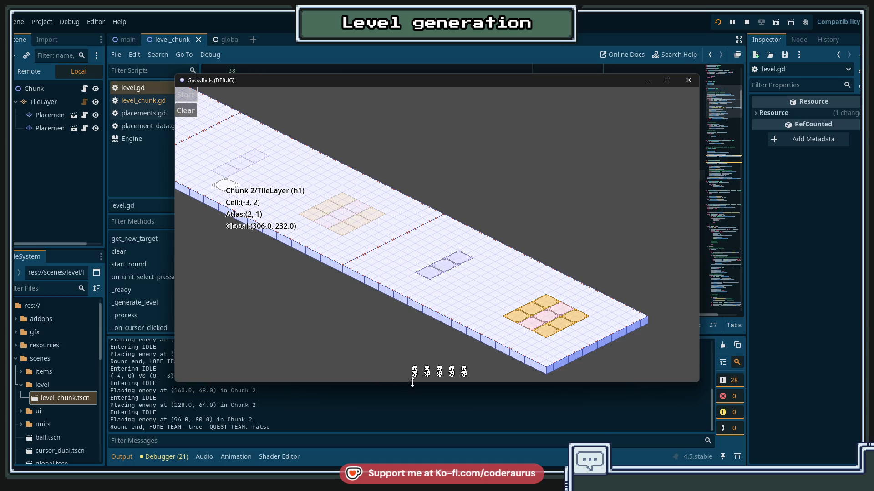
Place another unit on the orange tiles, start the next round until the match ends, then switch to features.todo.
left_click(550, 317)
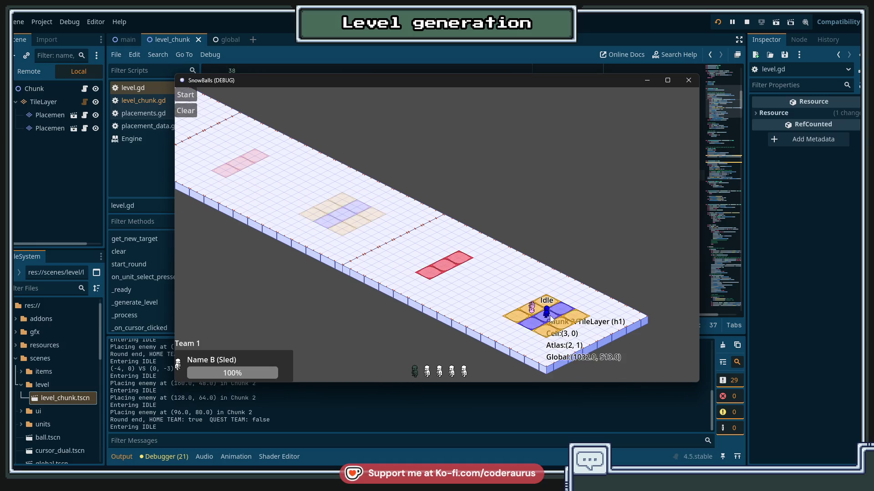
left_click(185, 95)
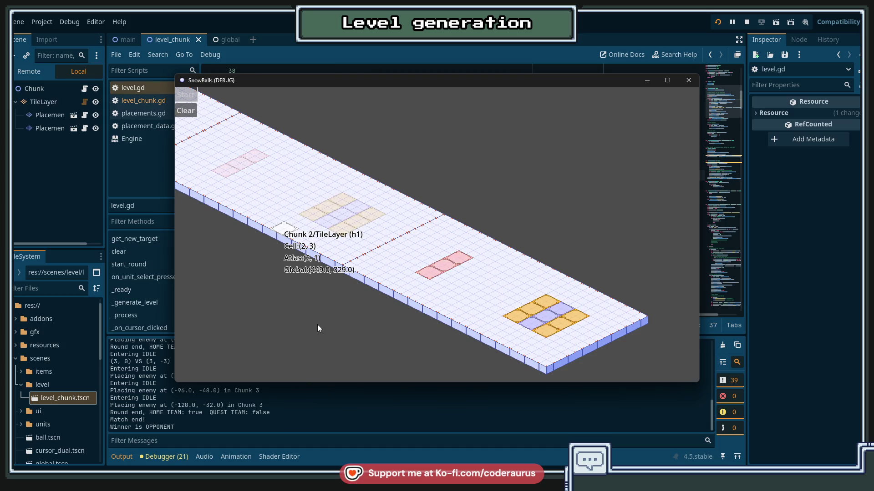
key("alt+Tab")
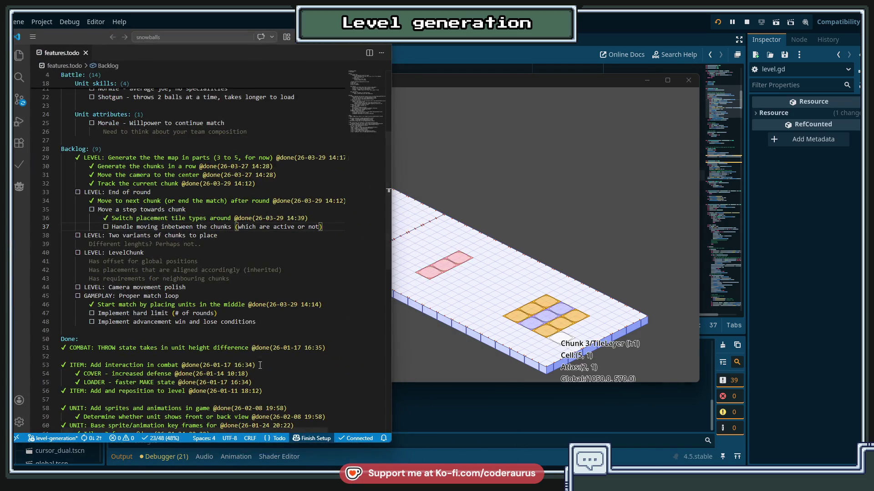
Add the todo 'LEVEL: Opponents having items (placement tiles swapping correctly)' under Backlog.
left_click(116, 150)
key("Return")
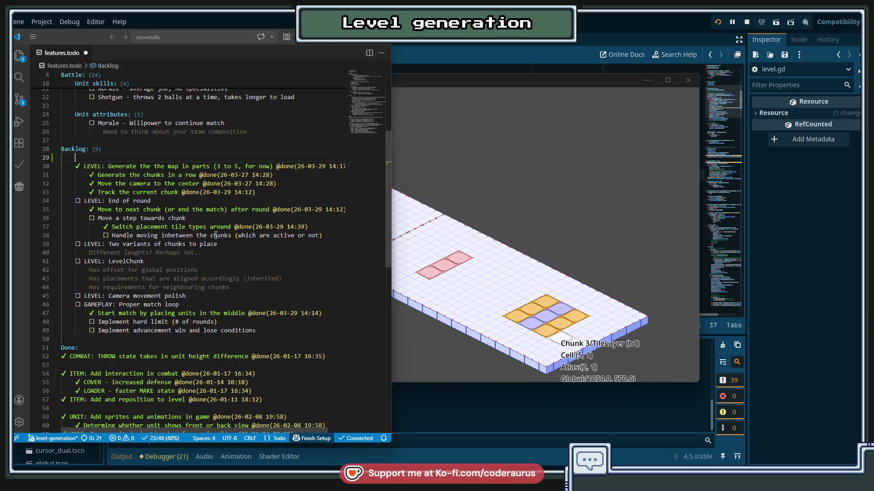
key("ctrl+Return")
type("LEVEL: O")
type("pponents ")
type("having items (placements")
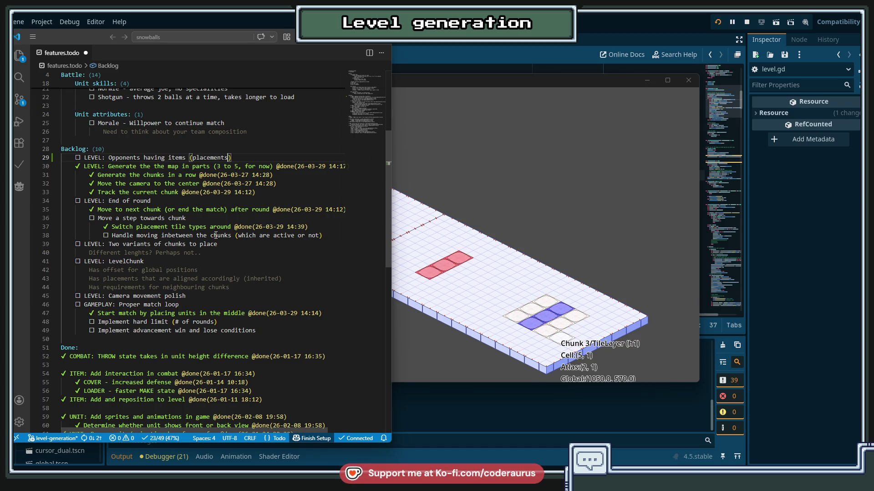
key("BackSpace")
type("tiles")
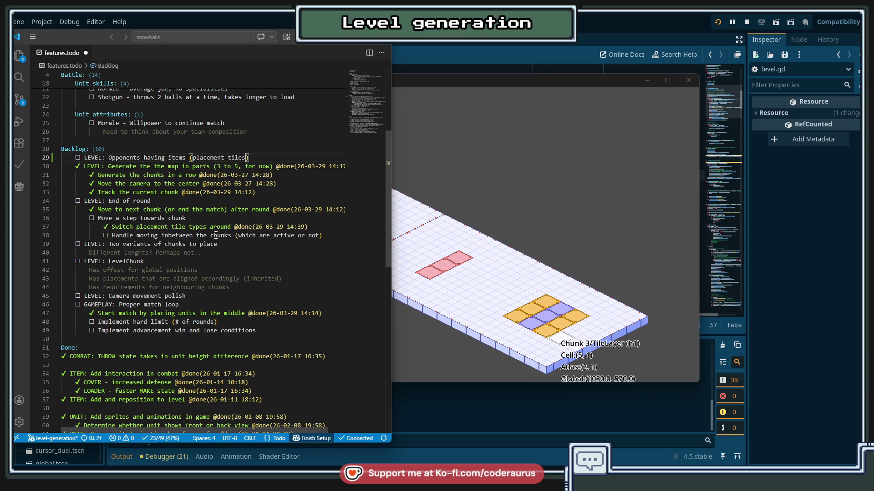
type(" s")
type("wapping correctly")
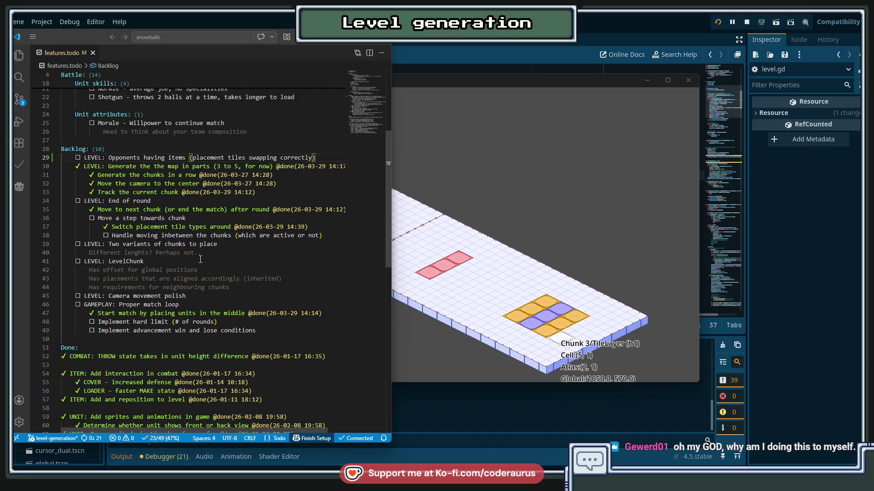
Minimize the VS Code window.
left_click(339, 44)
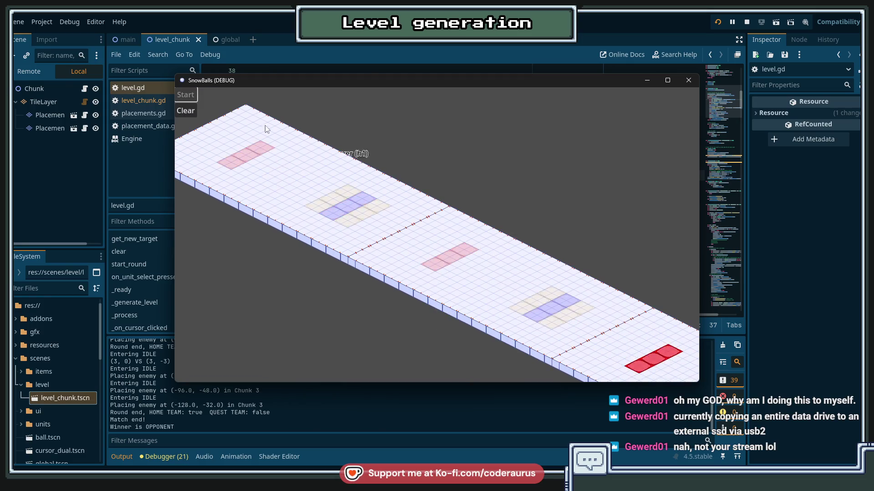
Close the running game and review the pending features.todo and level.gd changes in Fork.
left_click(678, 86)
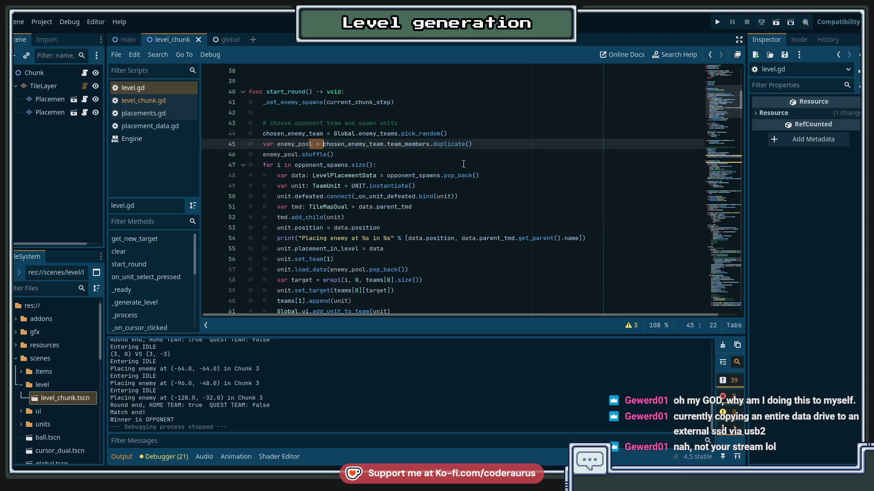
left_click(470, 166)
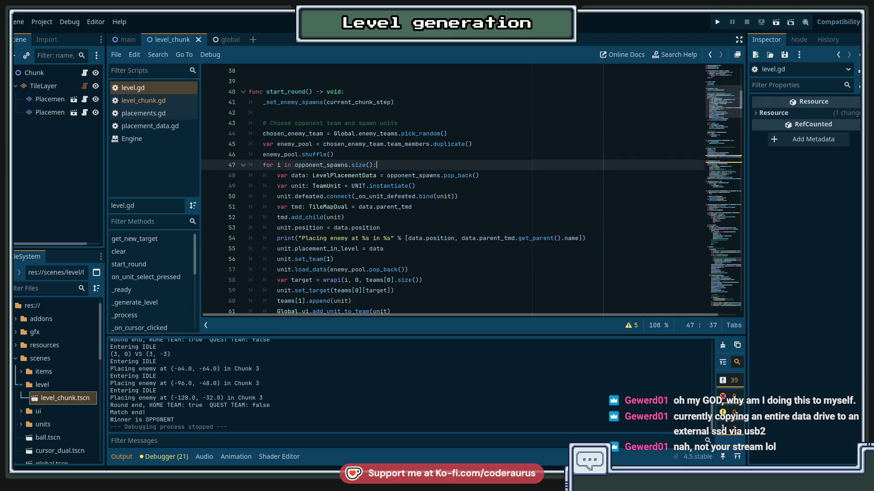
key("alt+Tab")
left_click(58, 160)
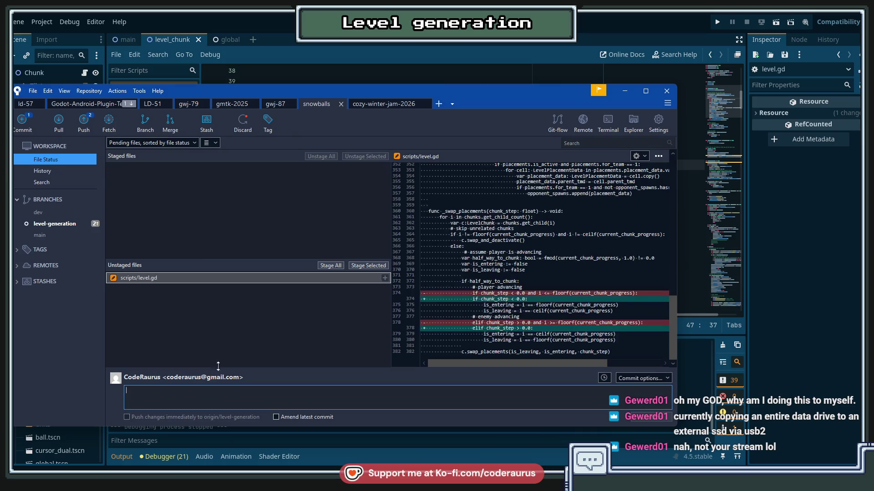
left_click(198, 278)
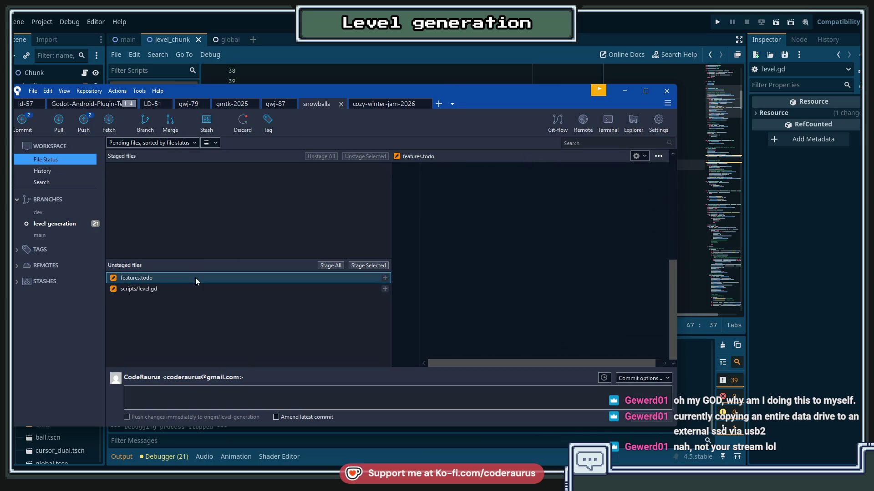
left_click(198, 289)
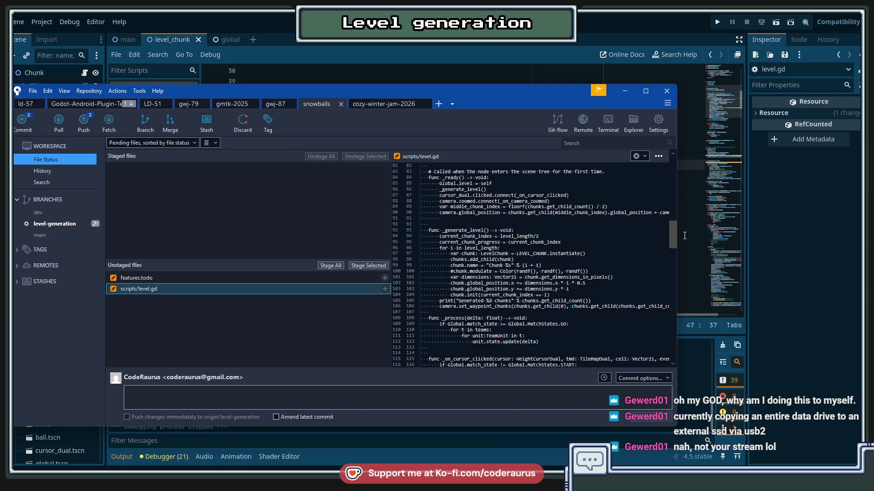
mouse_move(675, 237)
left_mouse_down()
mouse_move(666, 352)
mouse_move(669, 201)
left_mouse_up()
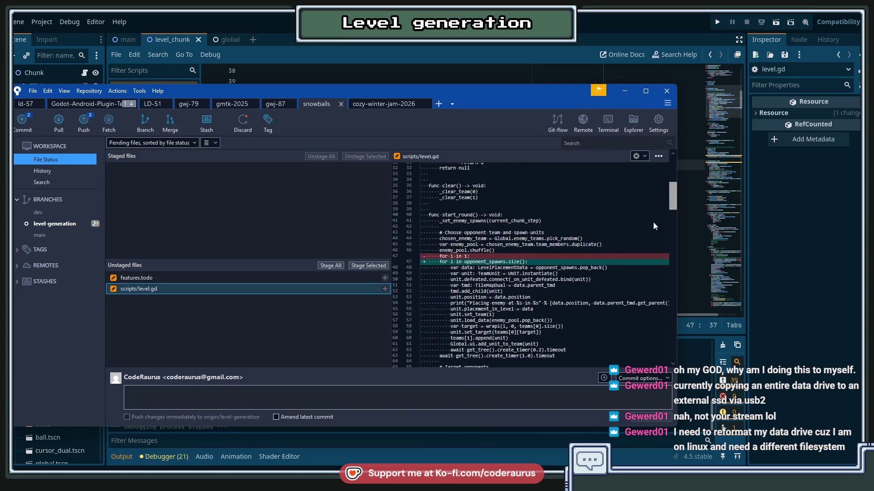
Stage and commit level.gd as 'Fix player team advancing', then select features.todo's changes.
left_click(471, 394)
type("Fix player")
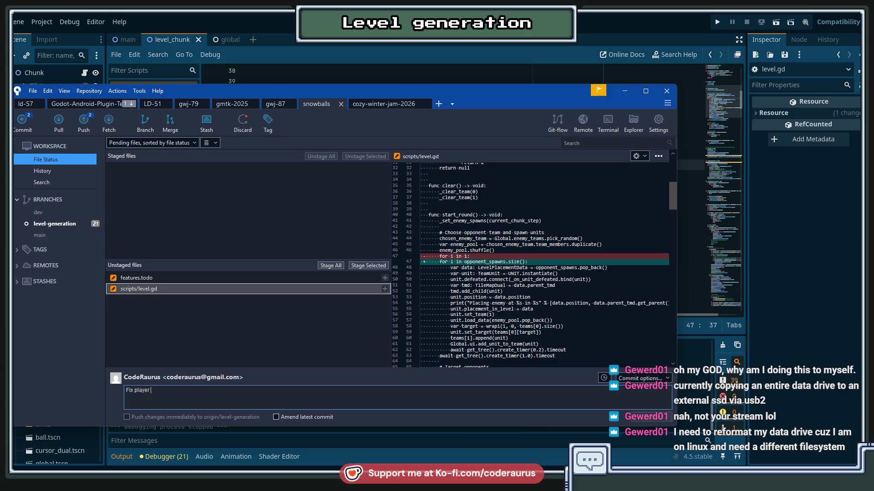
type("team advancing")
left_click(385, 289)
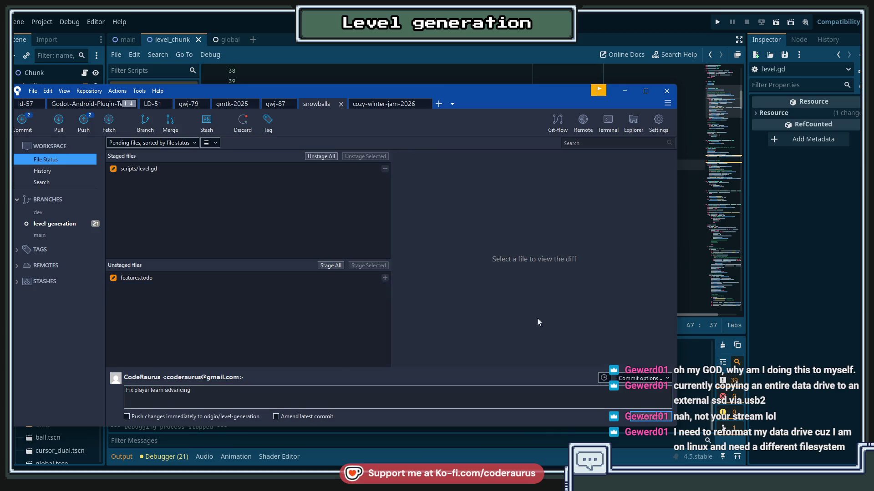
left_click(655, 421)
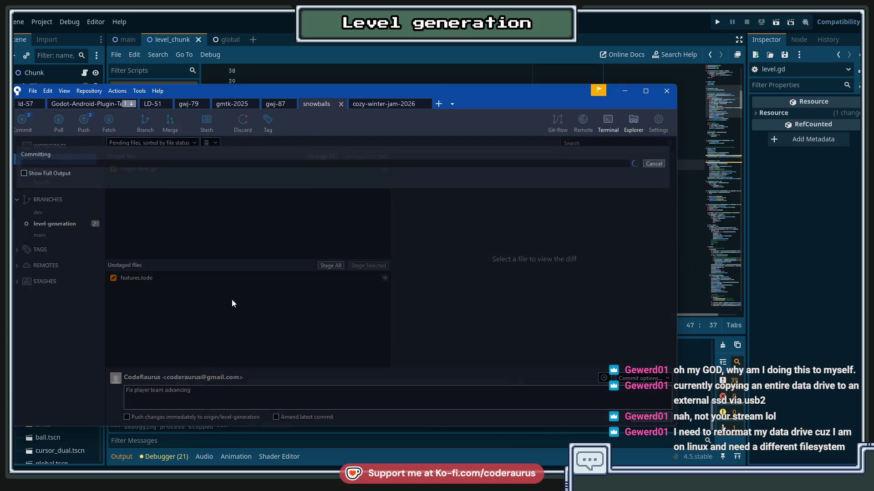
left_click(197, 278)
left_click(244, 404)
type("Update features")
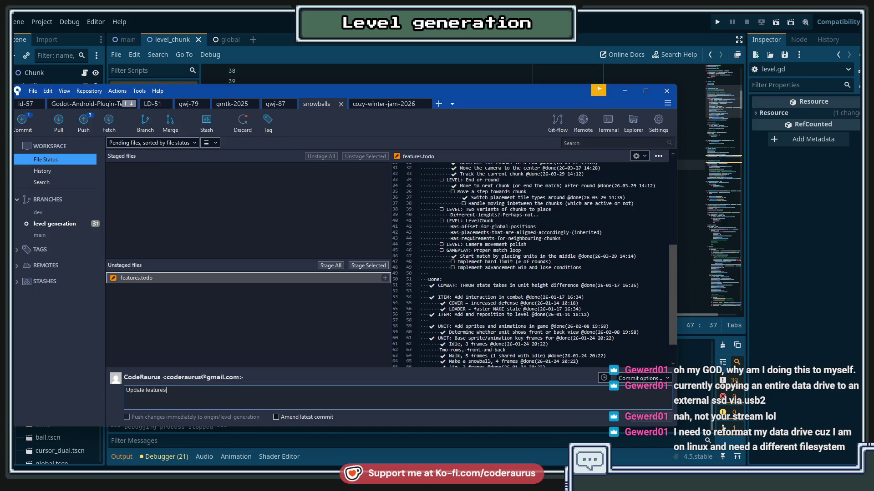
Commit features.todo as 'Update features.todo', check the history, then return to level.gd line 48.
type(".todo")
left_click(384, 278)
left_click(654, 421)
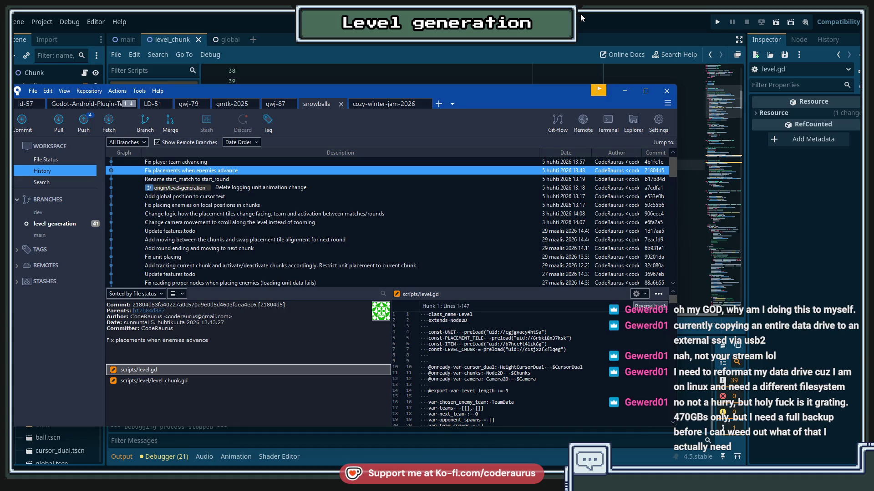
left_click(625, 91)
left_click(486, 179)
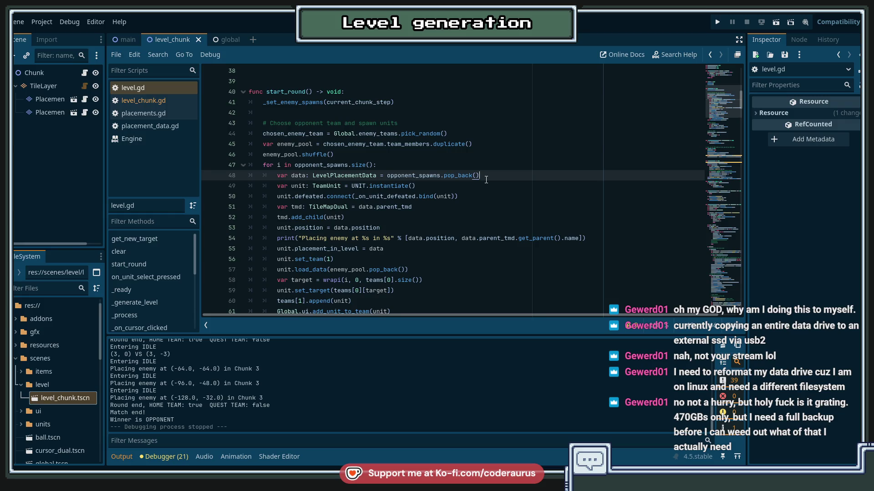
left_click(462, 162)
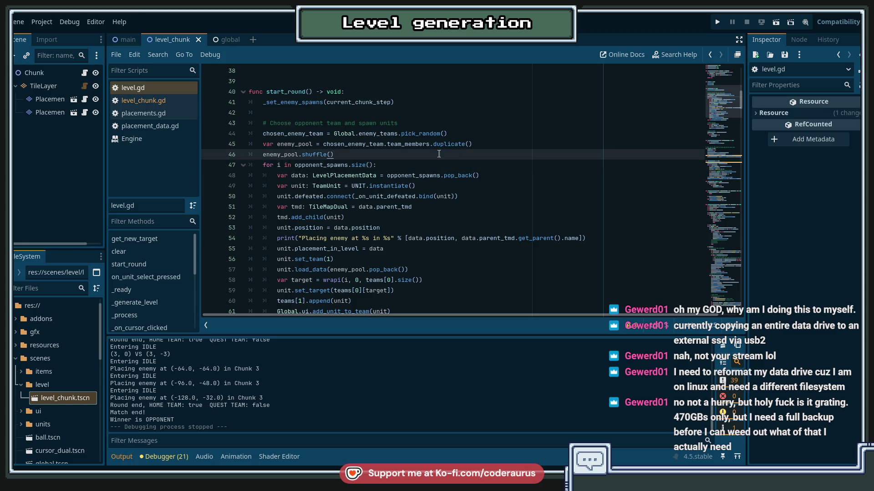
left_click(326, 112)
left_click(380, 155)
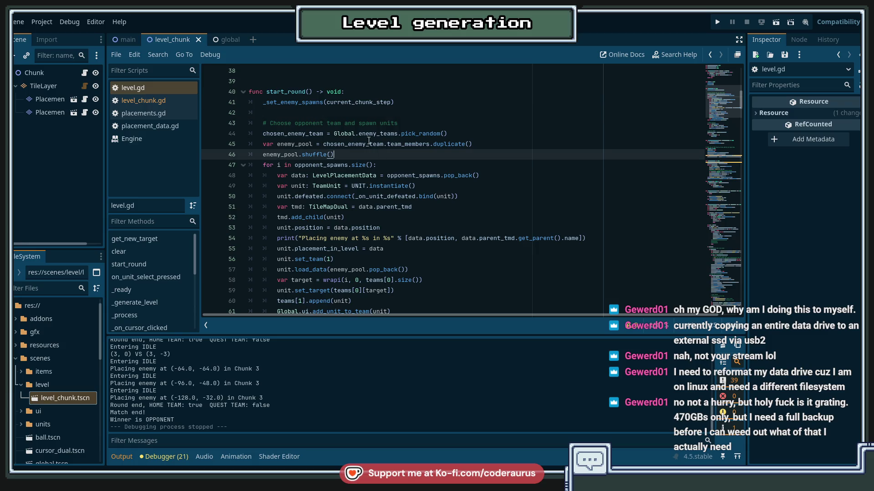
left_click(358, 114)
scroll(359, 117, "up", 3)
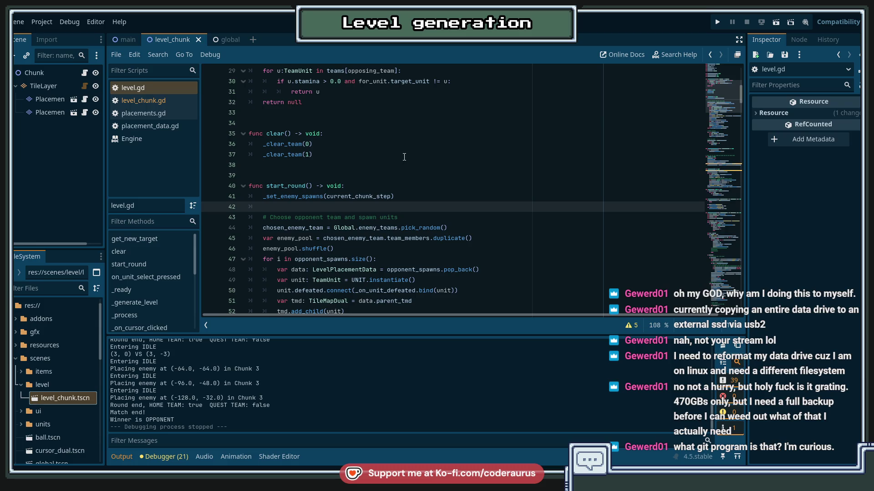
scroll(404, 156, "down", 2)
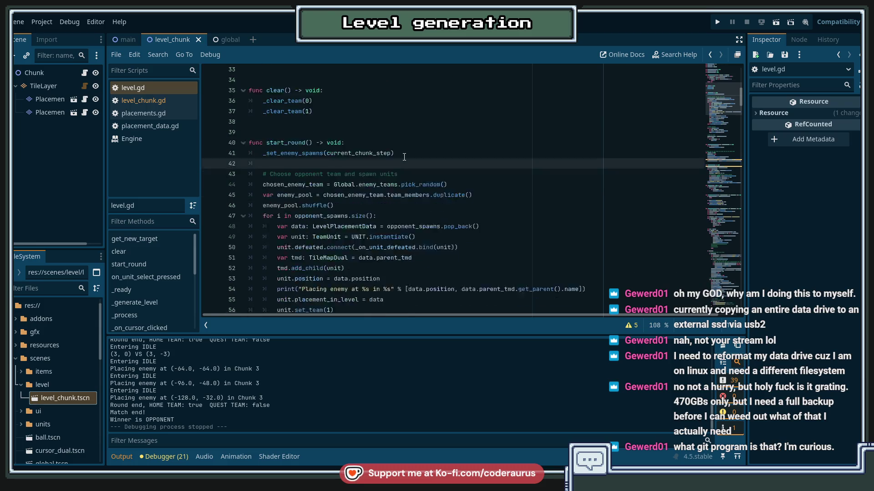
scroll(405, 155, "up", 3)
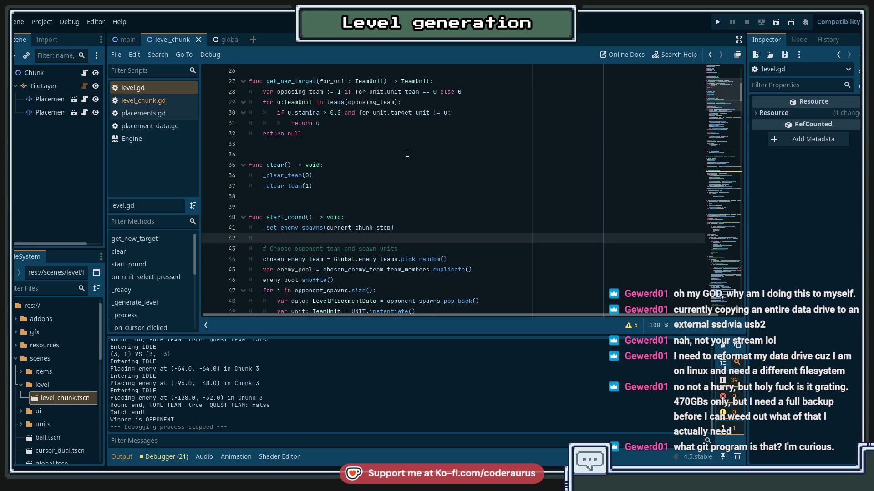
scroll(407, 154, "down", 5)
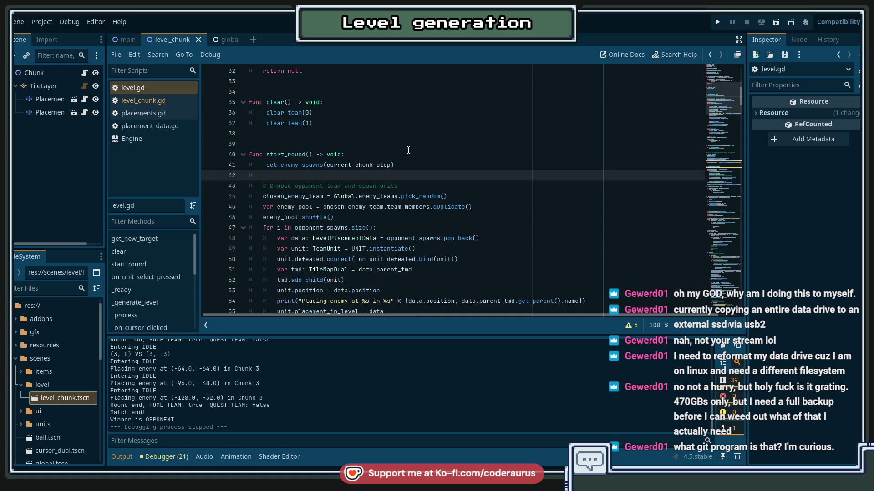
scroll(409, 150, "down", 3)
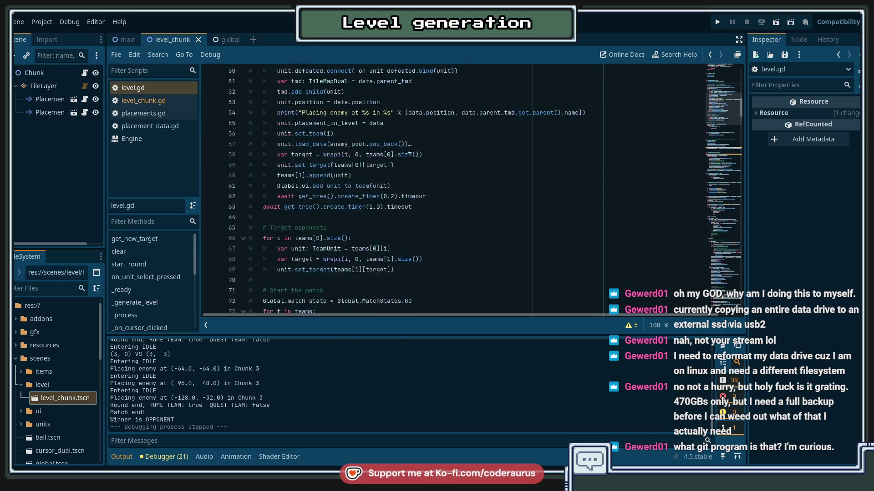
left_click(457, 197)
left_click(444, 211)
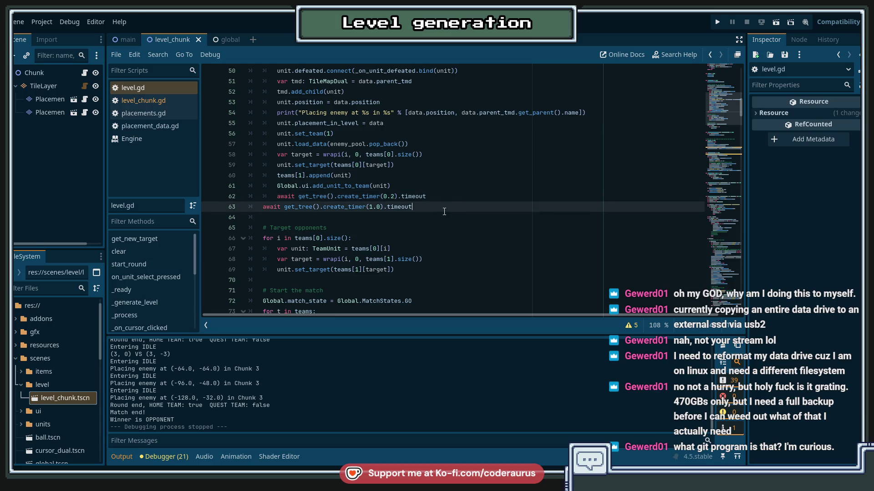
scroll(444, 211, "up", 7)
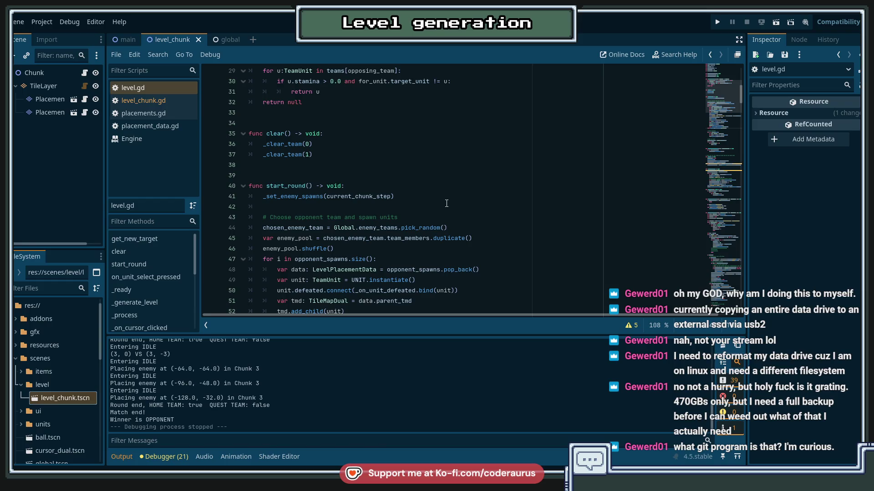
left_click(447, 205)
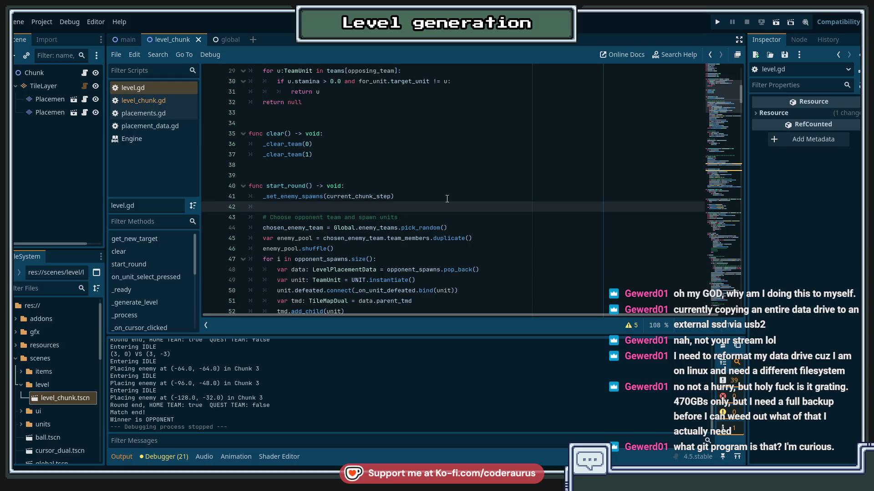
left_click(447, 199)
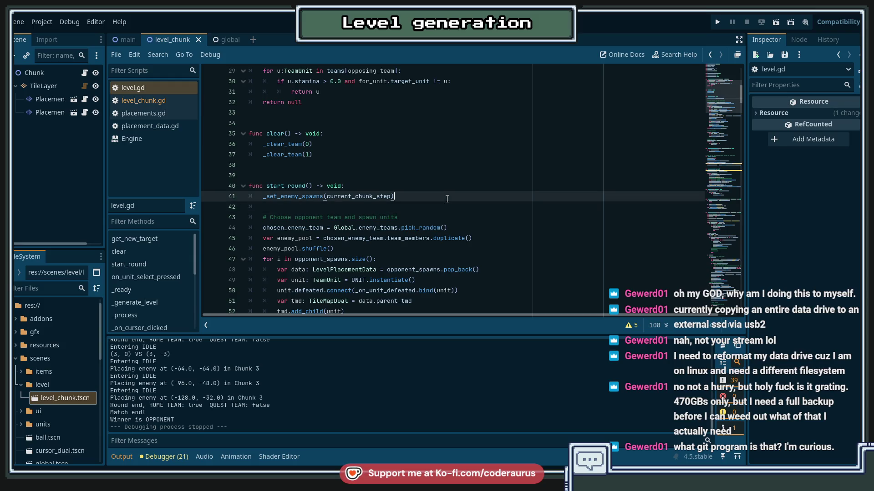
key("Up")
key("Up")
key("Up")
scroll(452, 185, "up", 3)
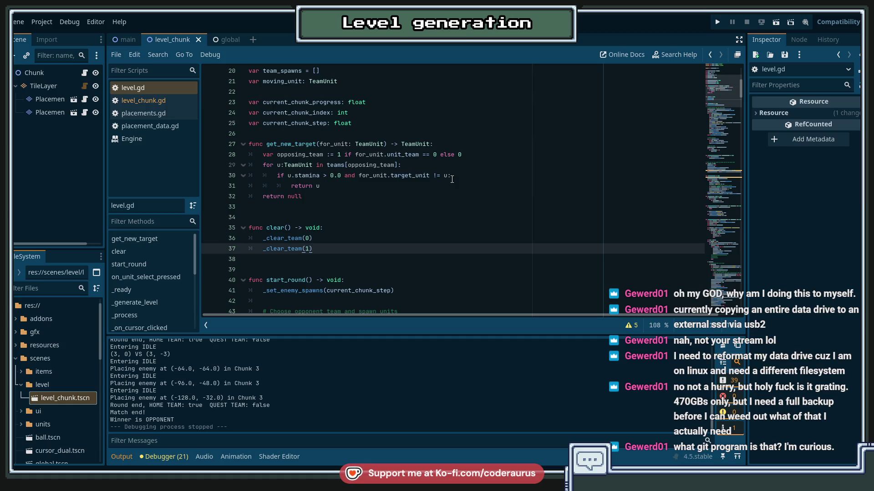
scroll(452, 179, "down", 10)
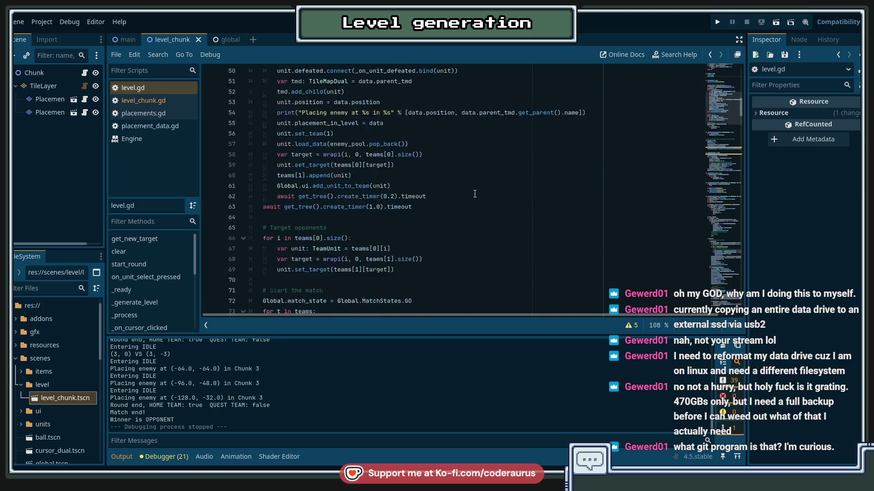
scroll(477, 191, "up", 8)
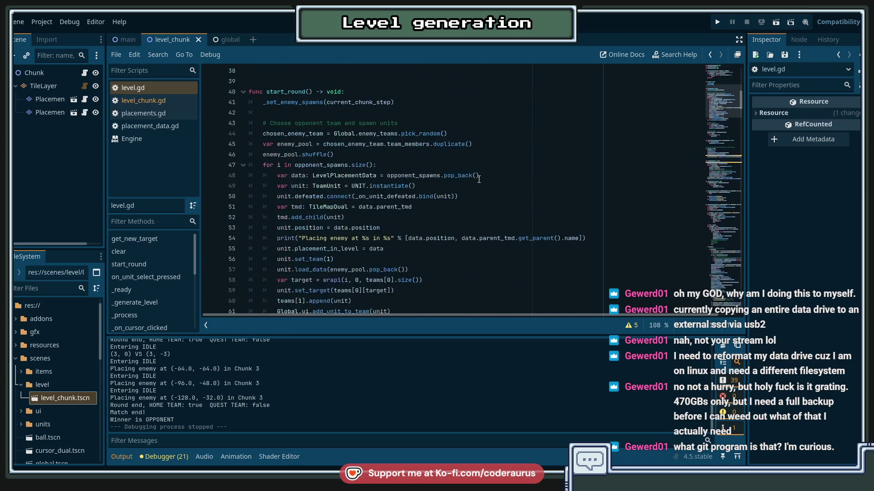
scroll(479, 179, "down", 4)
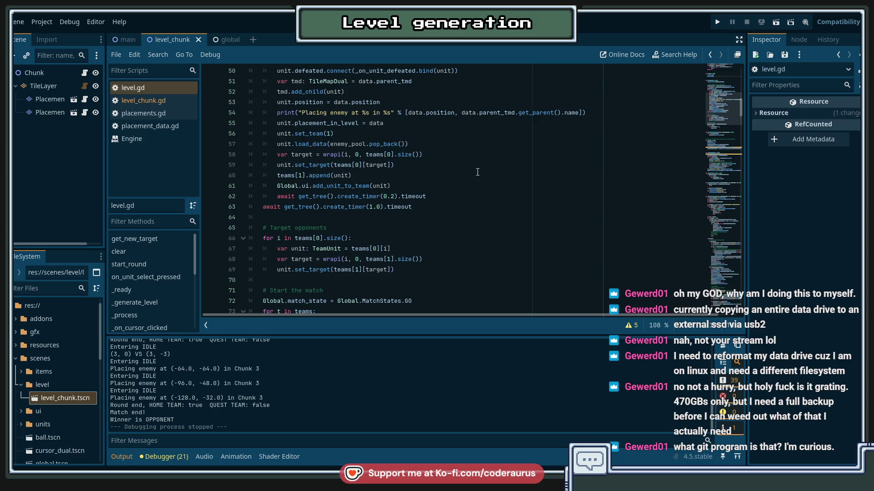
scroll(477, 172, "up", 6)
scroll(477, 172, "up", 4)
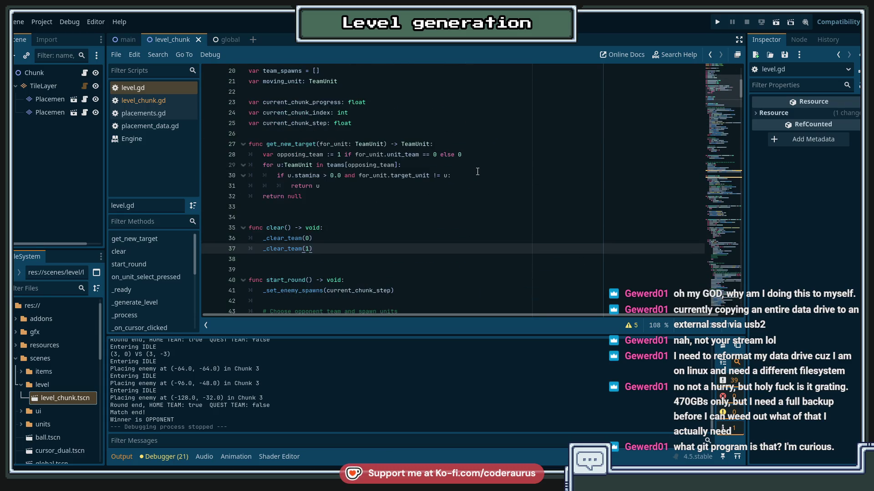
scroll(477, 172, "up", 6)
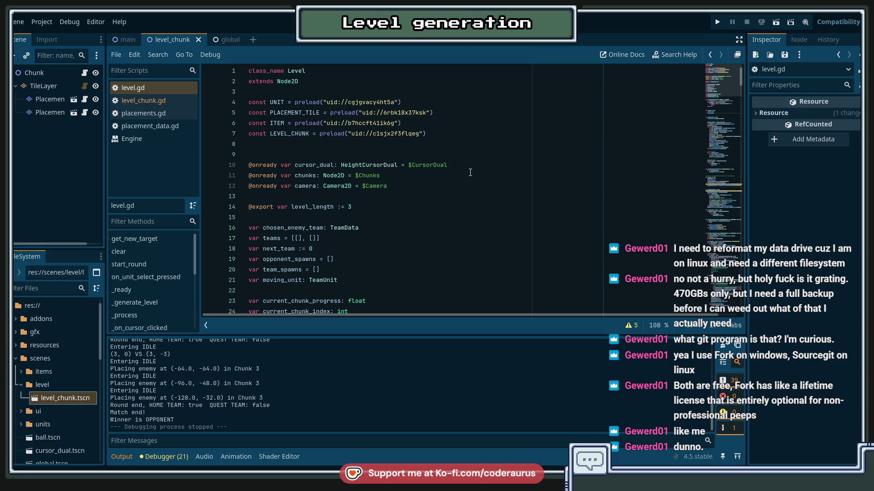
left_click(464, 197)
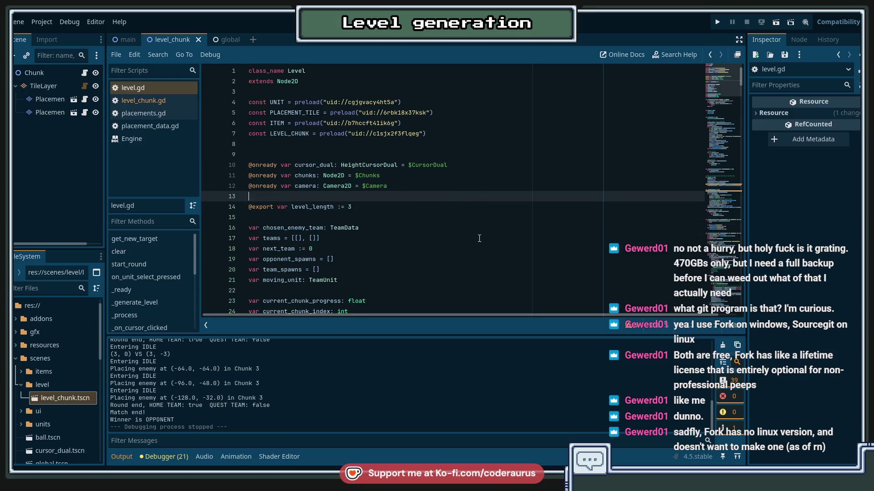
scroll(482, 241, "down", 6)
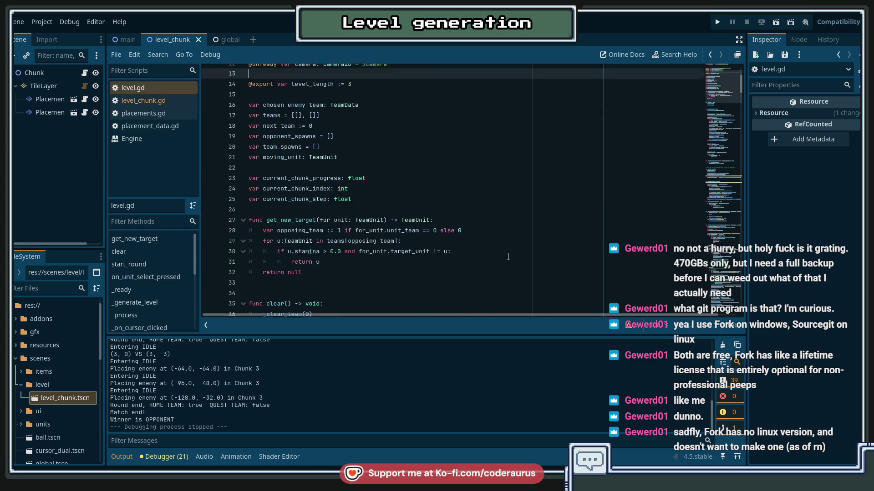
scroll(505, 273, "up", 4)
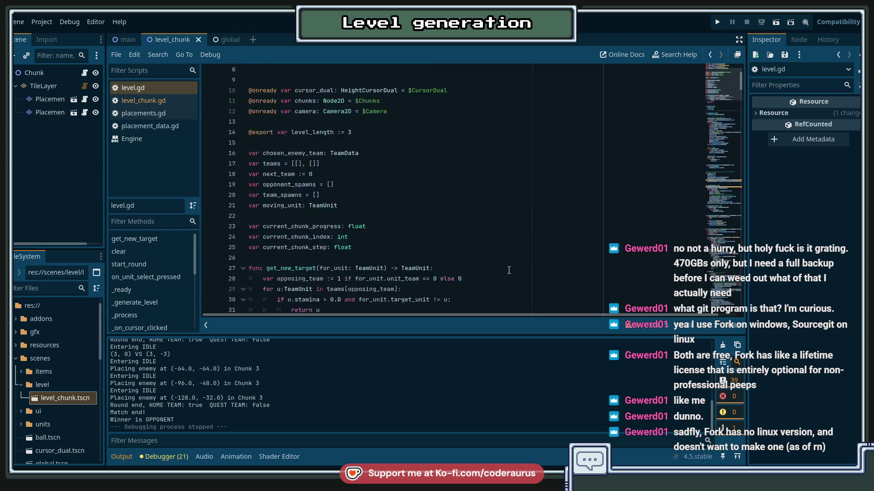
scroll(510, 268, "down", 15)
scroll(514, 264, "down", 8)
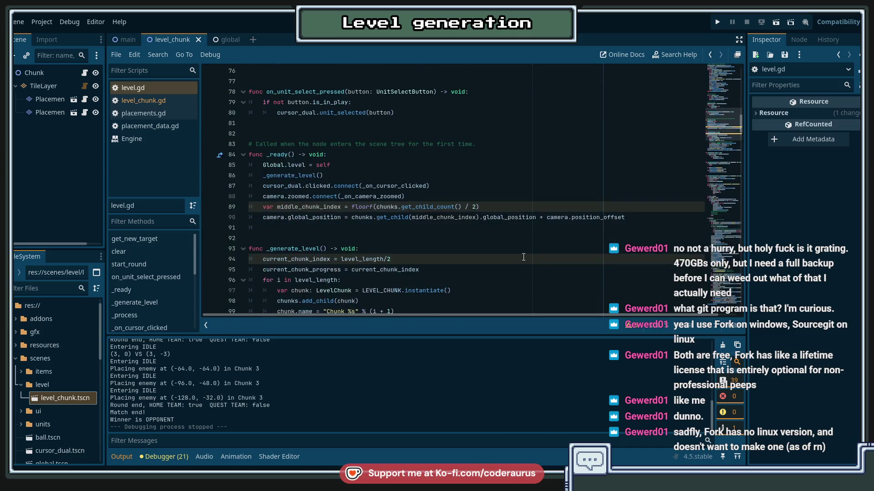
Confirm Fork has nothing left to commit, then rerun the game from level.gd with F5.
key("alt+Tab")
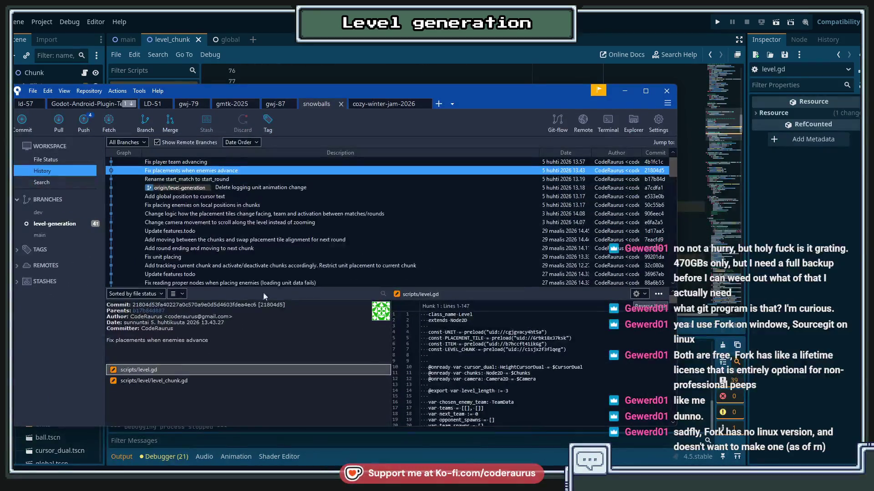
left_click(51, 160)
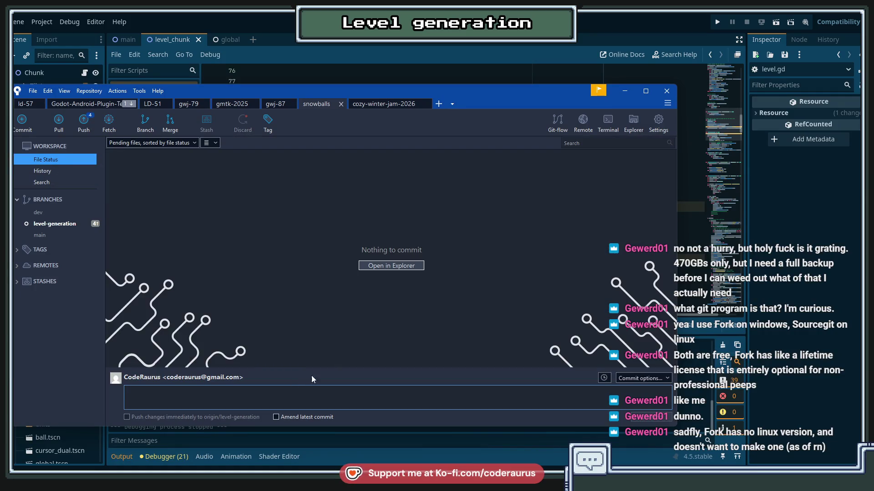
key("alt+Tab")
left_click(494, 171)
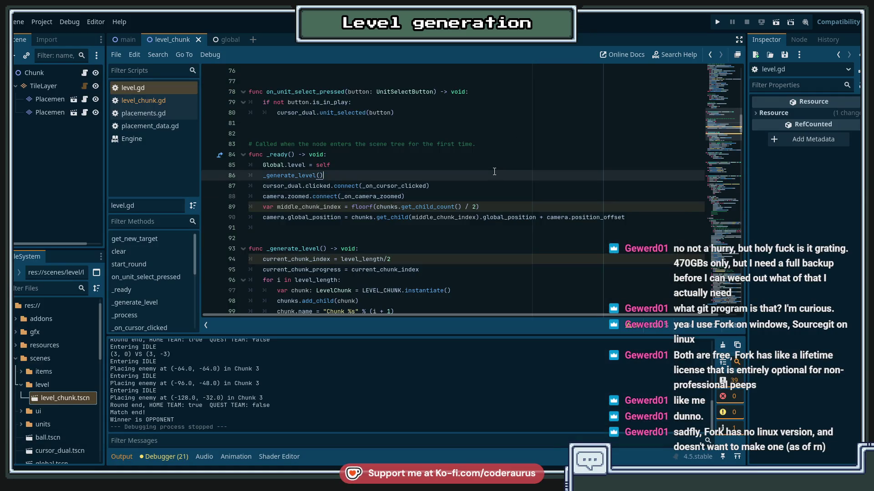
key("F5")
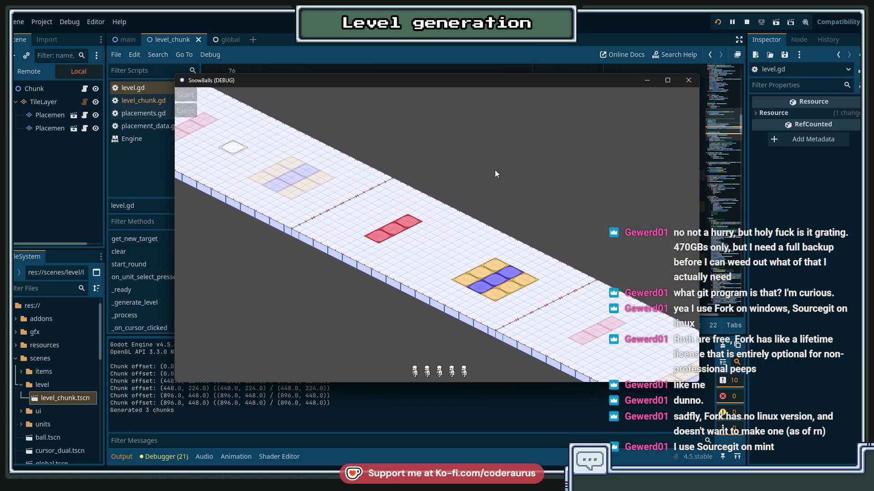
Deploy a unit from the unit bar onto the blue placement tile, then switch to features.todo.
left_click(427, 372)
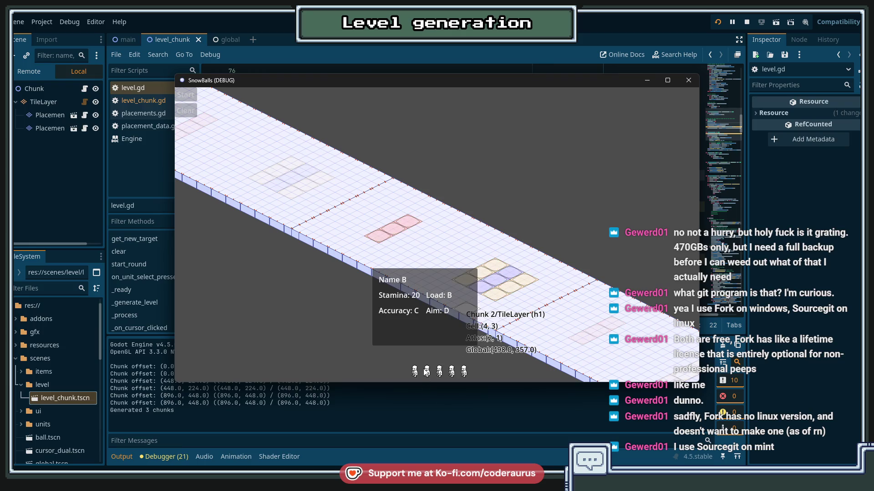
left_click(495, 286)
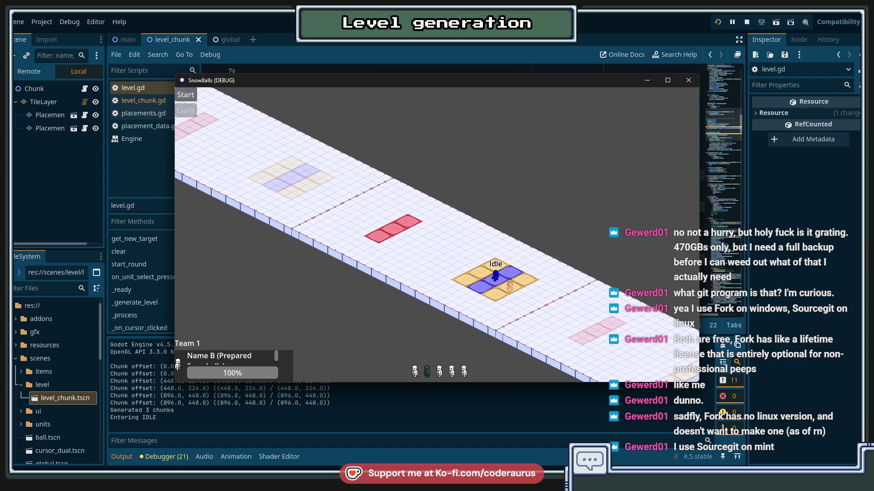
key("alt+Tab")
key("Tab")
Add an unchecked todo 'TOOLS: Engine Time scaler (UI, keybinds)' above the first Backlog entry.
scroll(151, 216, "up", 3)
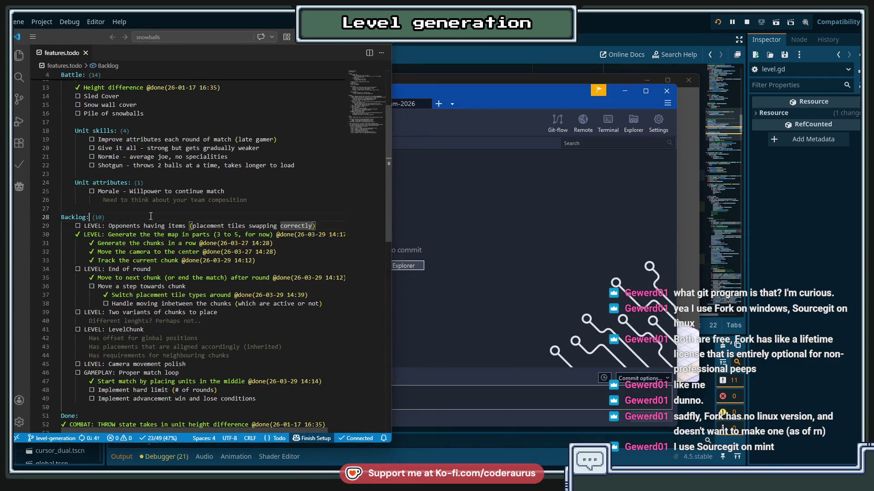
key("ctrl+shift+Return")
key("ctrl+Return")
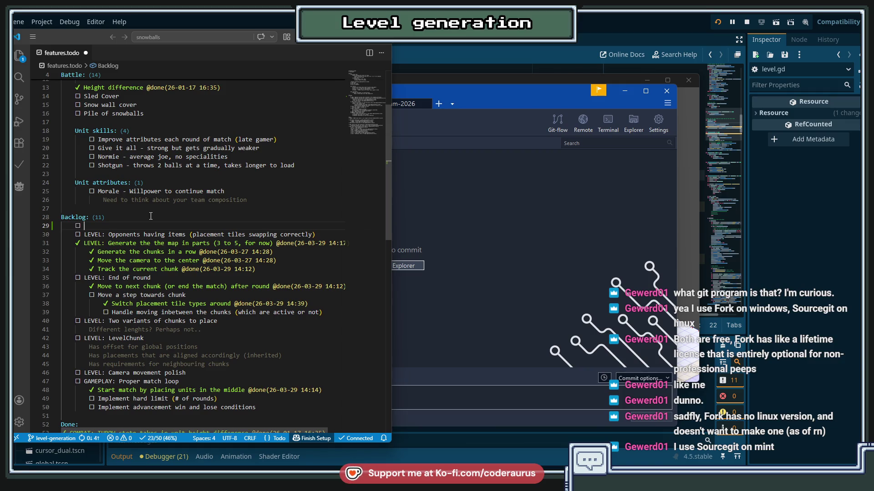
type("TOOLS:")
key("ctrl+Left")
key("ctrl+Left")
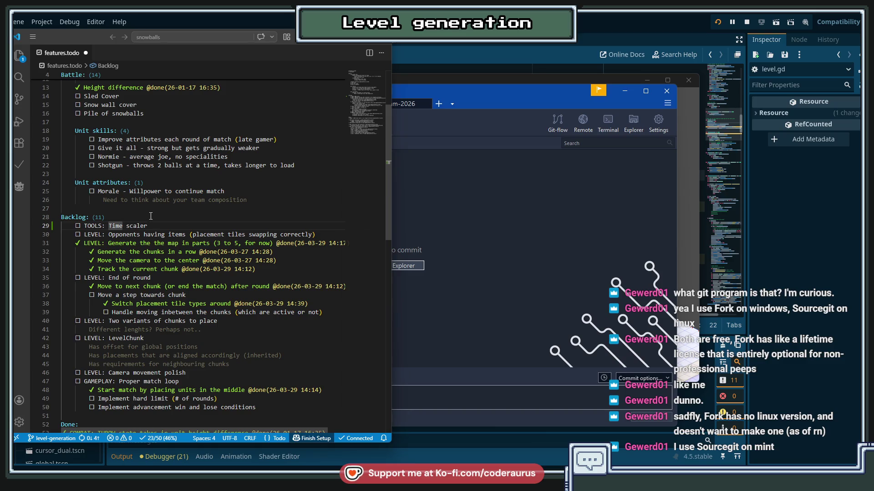
type("Engibe")
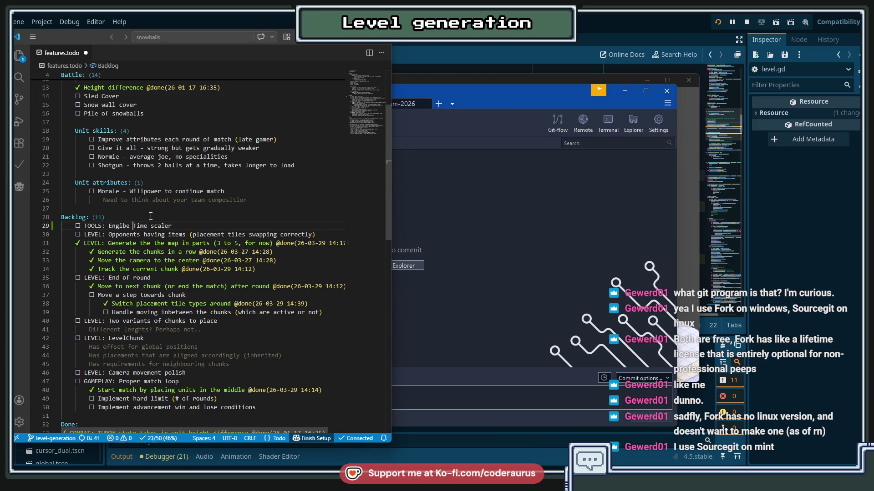
key("ctrl+Right")
key("ctrl+Right")
type("(")
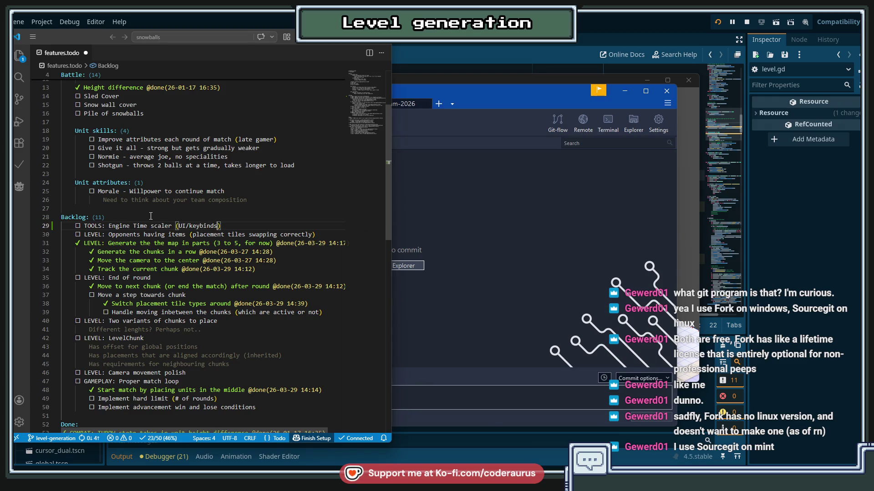
key("ctrl+Left")
key("BackSpace")
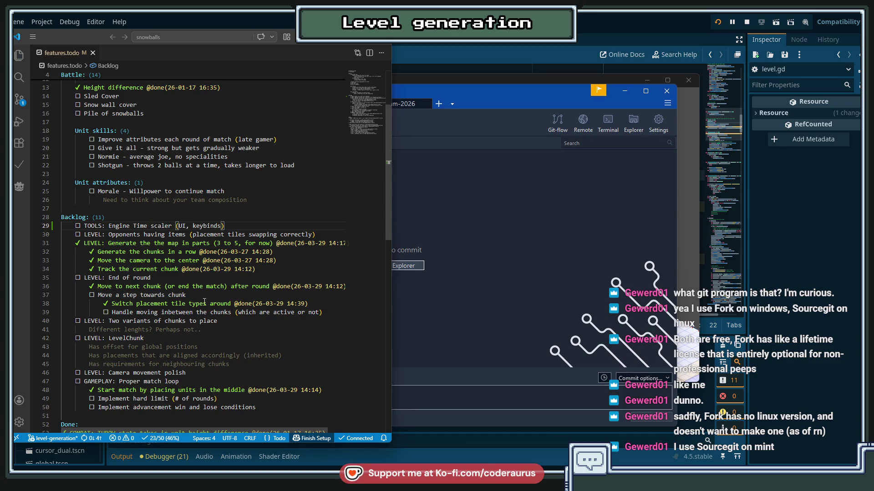
left_click(517, 262)
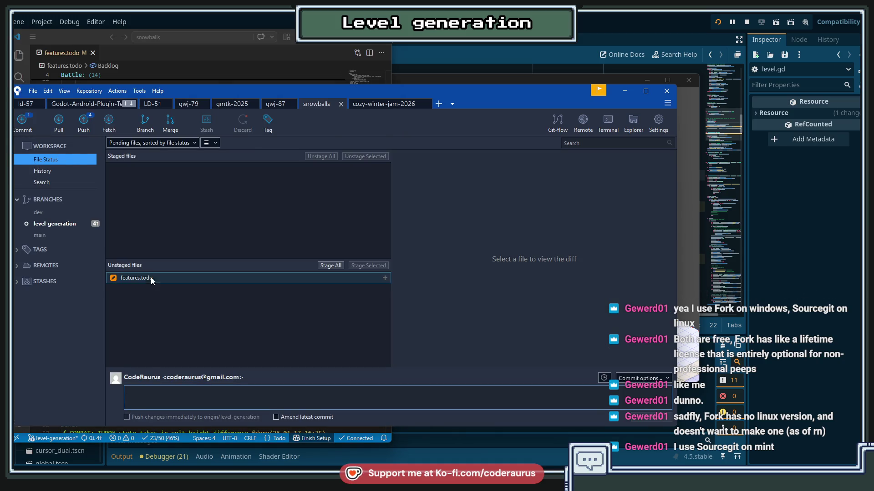
Stage features.todo and commit it with the message 'Update features.todo'.
left_click(152, 278)
left_click(214, 401)
type("Update featu")
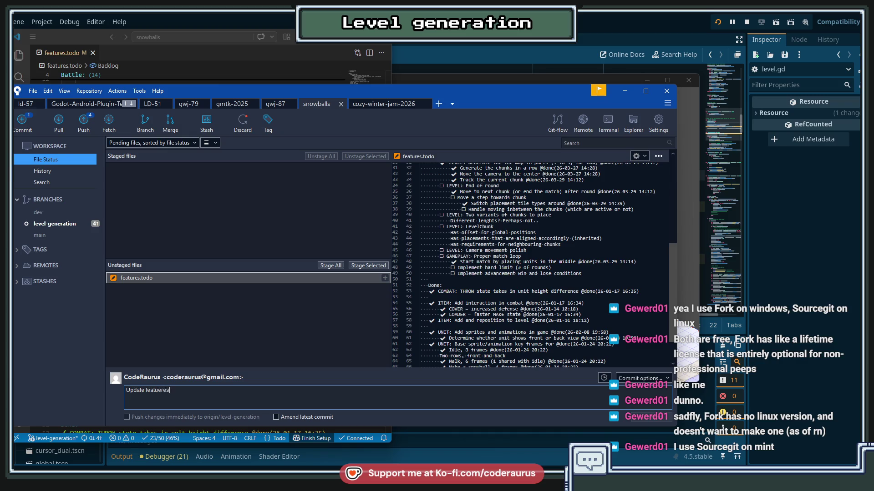
type("res.todo")
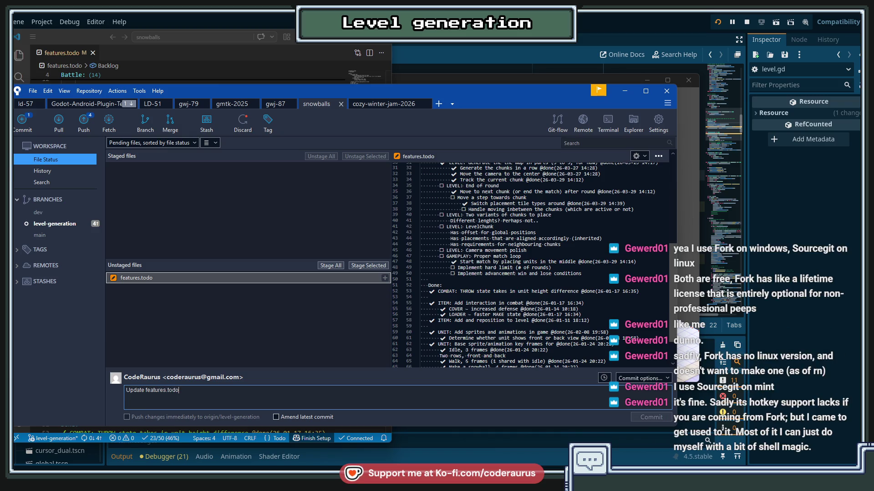
left_click(385, 278)
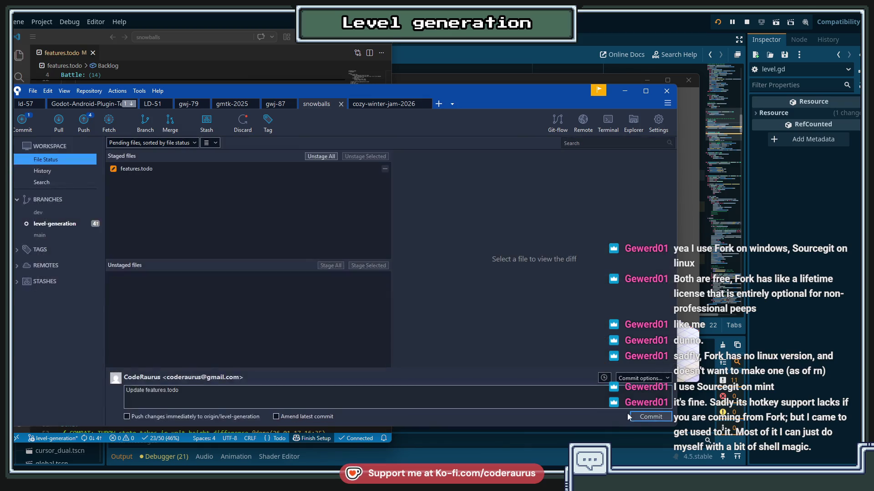
left_click(633, 416)
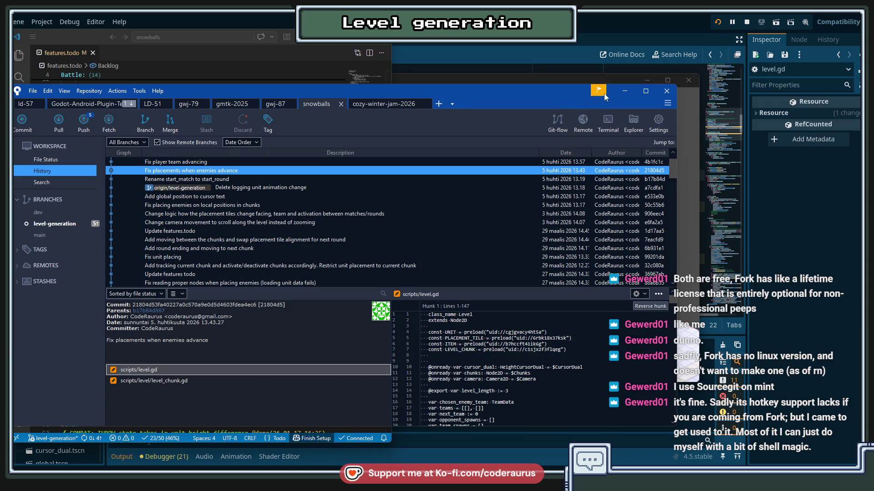
Minimize Fork and bring Godot's running SnowBalls debug game back to the front.
left_click(624, 90)
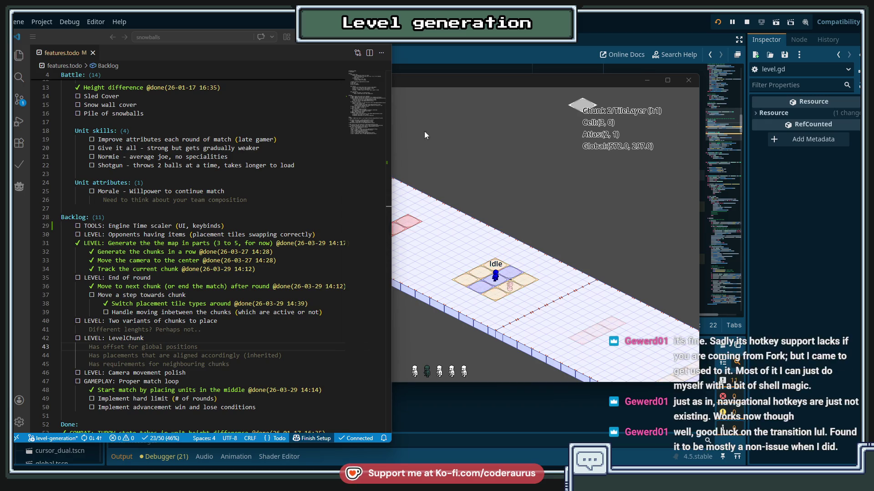
left_click(265, 192)
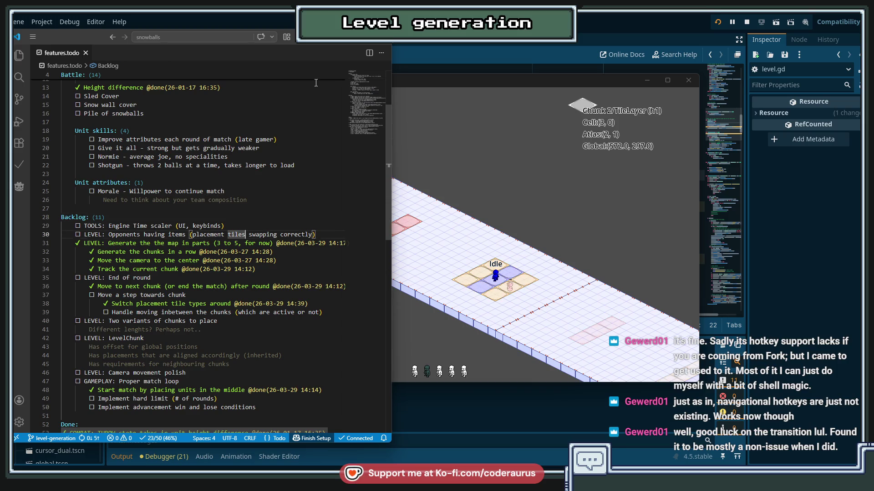
left_click(526, 72)
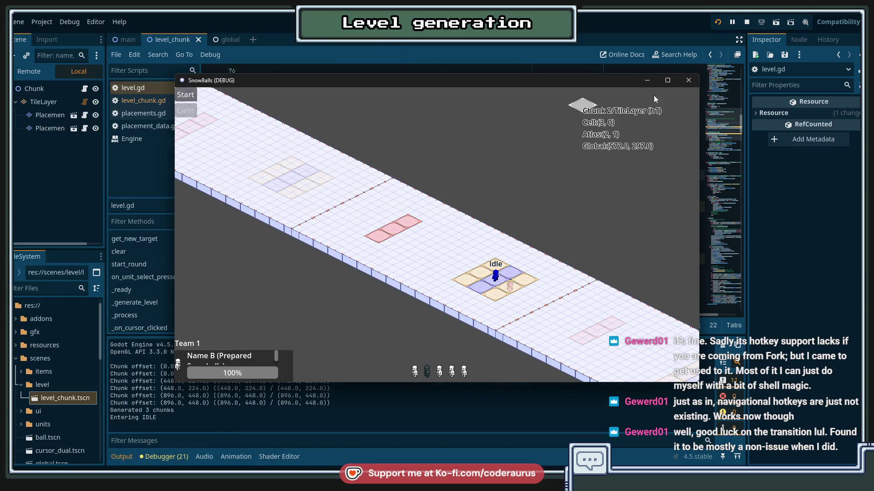